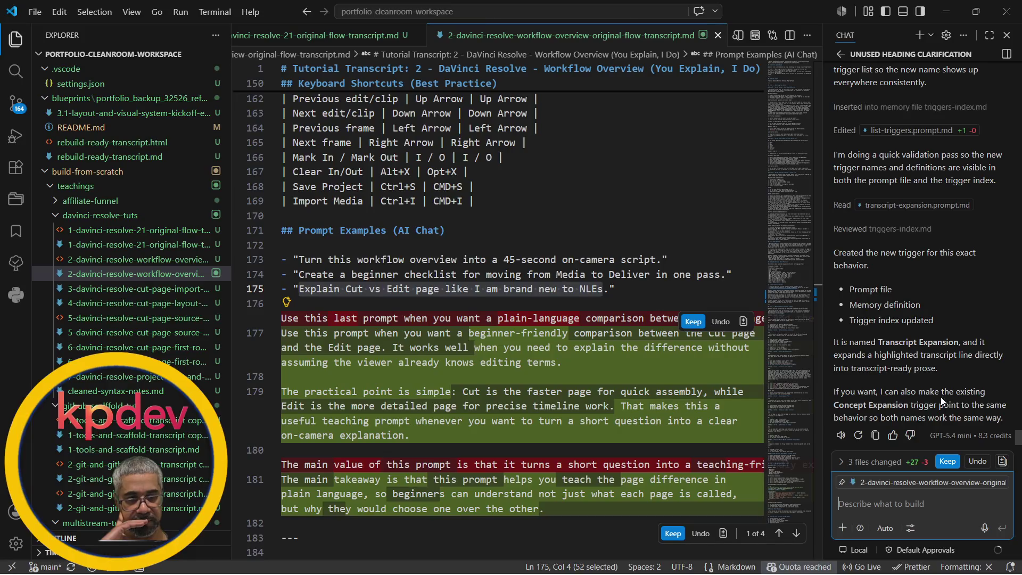
# Keep the chat's edits, delete the explanation paragraphs on lines 177–181, then select the Cut vs Edit example line
pyautogui.click(946, 462)
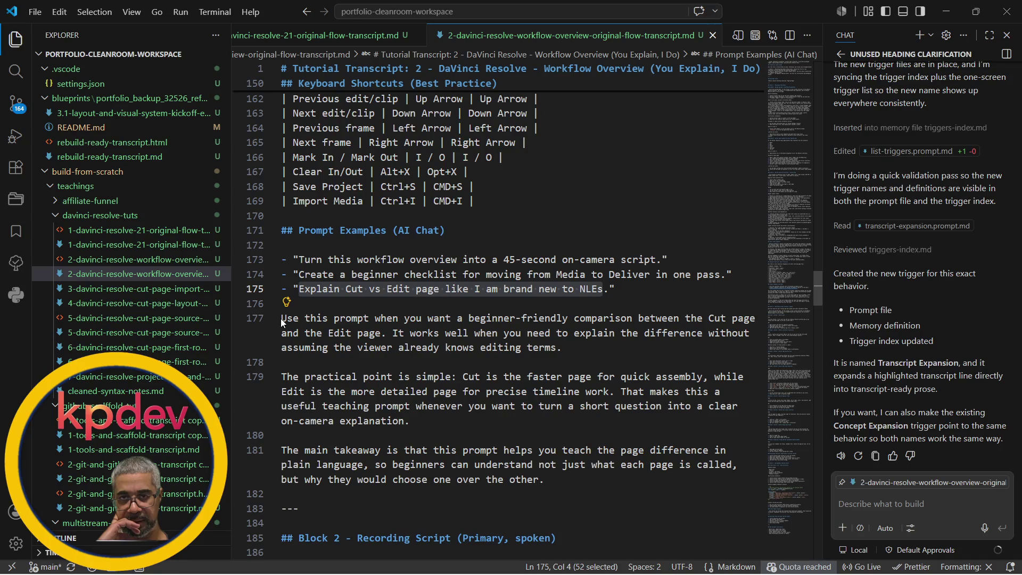
pyautogui.moveTo(282, 319); pyautogui.dragTo(545, 479)
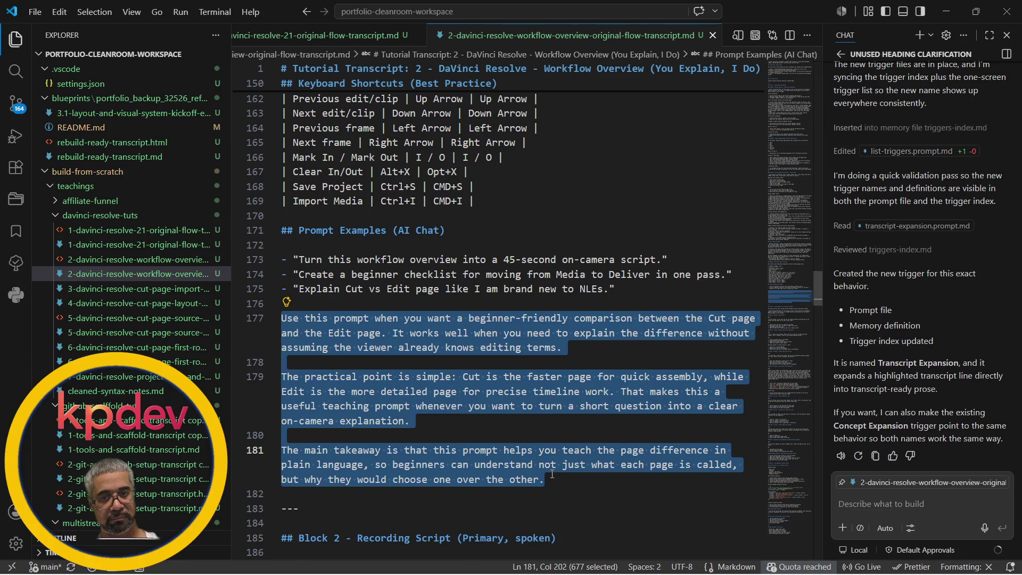
pyautogui.press('Delete')
pyautogui.press('BackSpace')
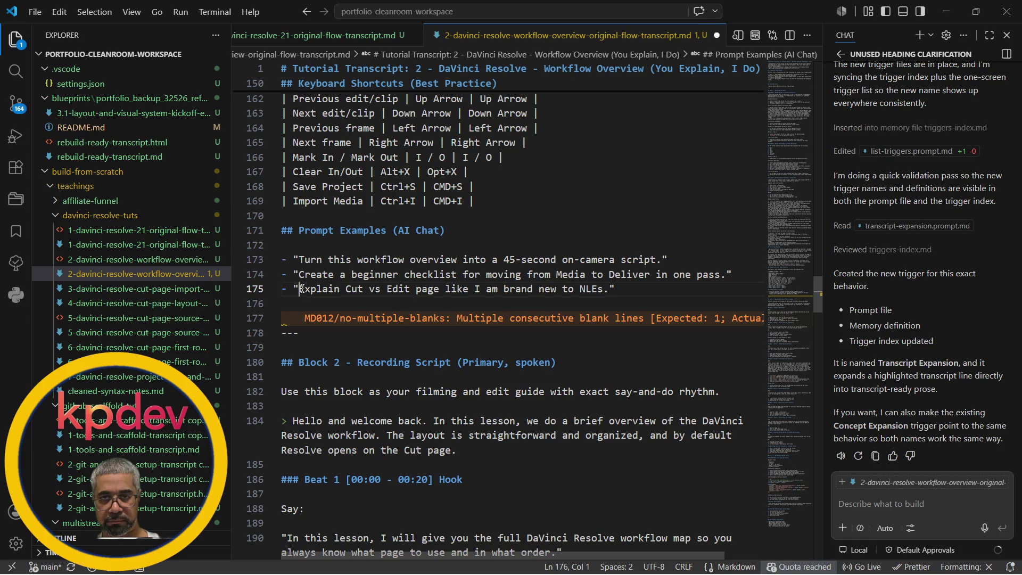
pyautogui.moveTo(300, 289); pyautogui.dragTo(604, 290)
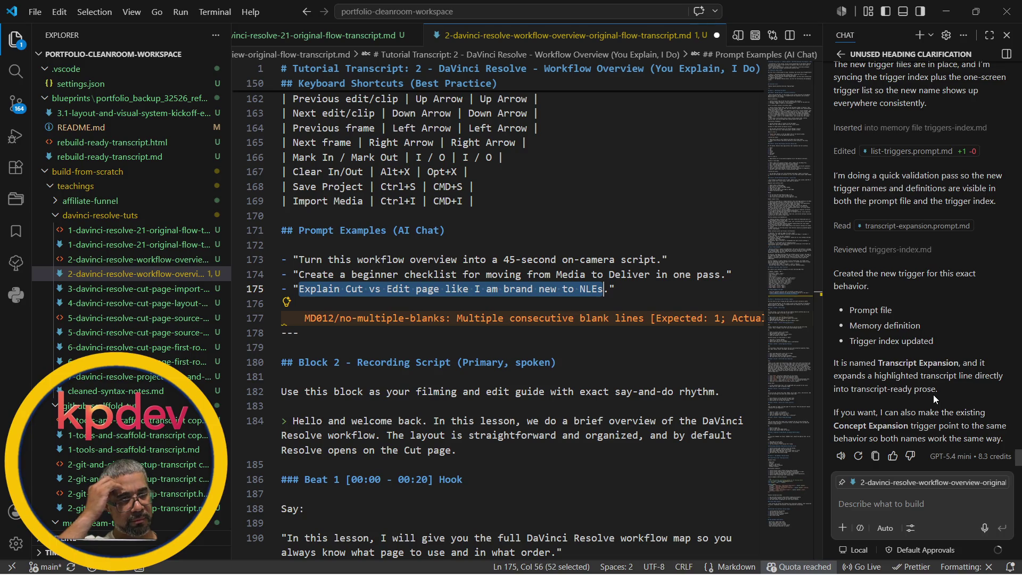
pyautogui.scroll(3, 951, 286)
pyautogui.scroll(2, 951, 283)
pyautogui.scroll(1, 919, 292)
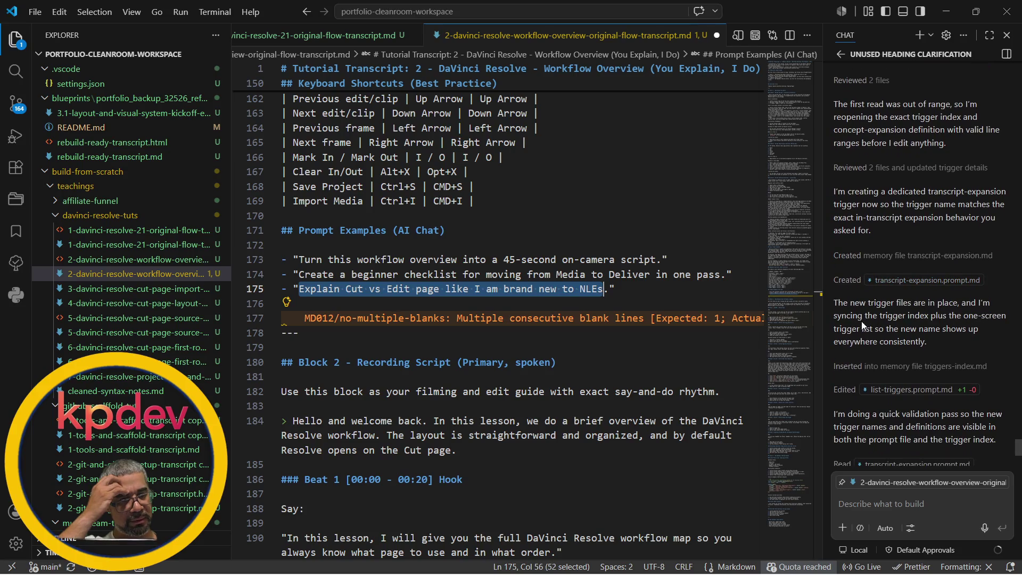
pyautogui.scroll(-2, 875, 423)
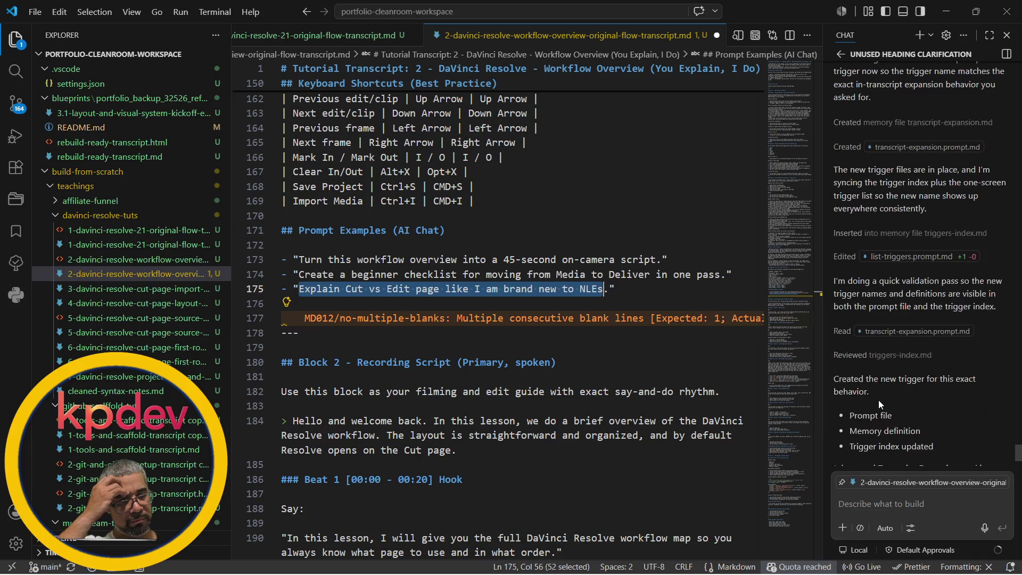
pyautogui.scroll(2, 879, 400)
pyautogui.scroll(2, 878, 401)
pyautogui.scroll(2, 879, 400)
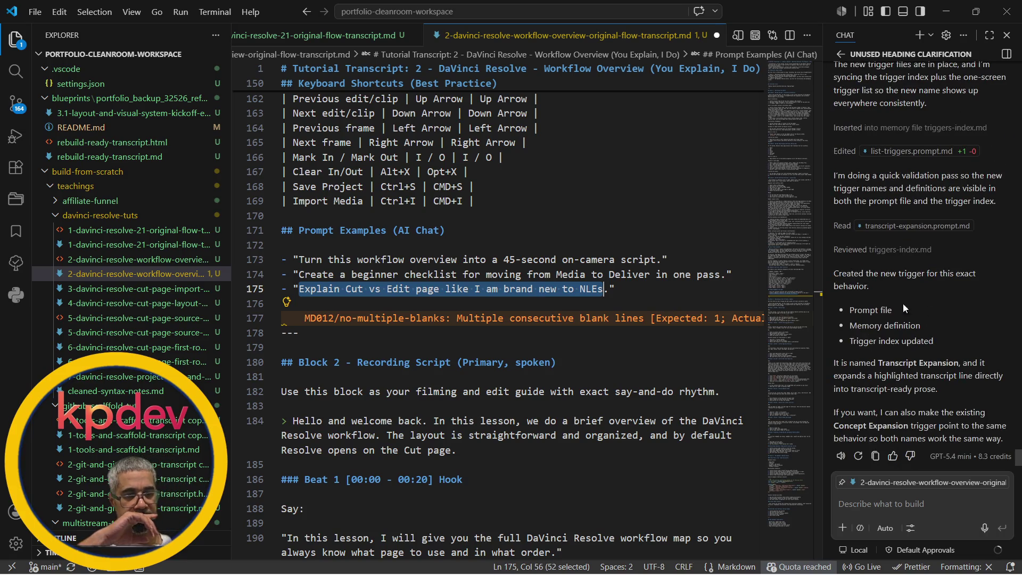
# Move focus to the chat reply so the trimmed transcript auto-saves
pyautogui.click(851, 309)
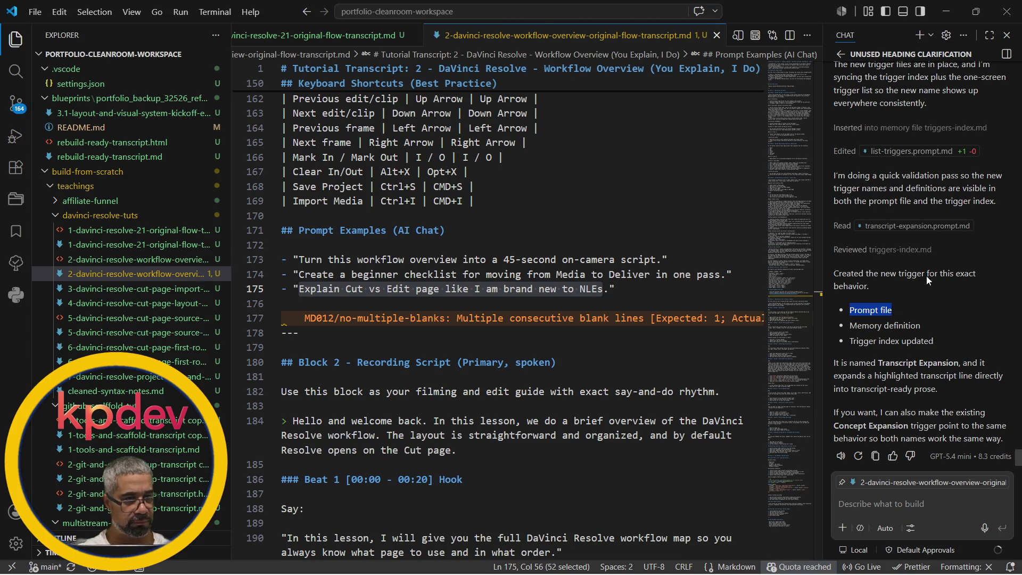
# Clear a mistyped command letter in the chat input and return to Visual Studio Code from the taskbar
pyautogui.click(860, 505)
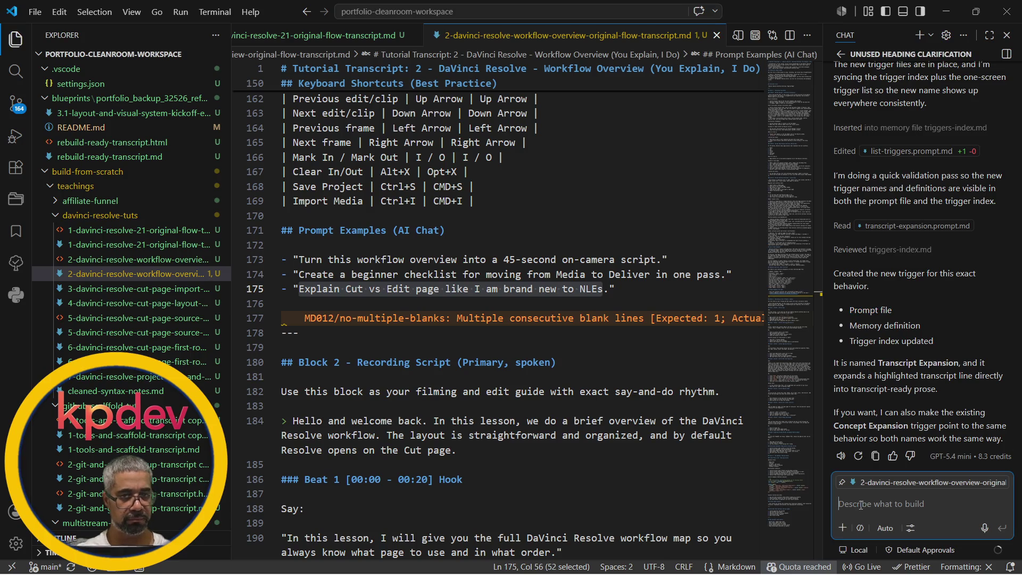
pyautogui.write('/o')
pyautogui.press('BackSpace')
pyautogui.write('prompts\\list-triggers.prompt.md')
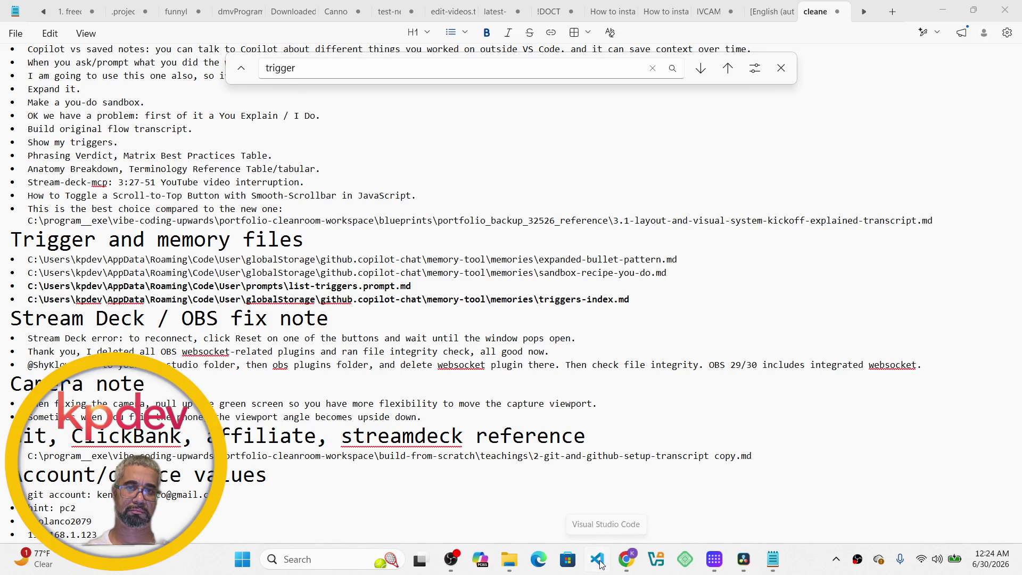
pyautogui.click(599, 559)
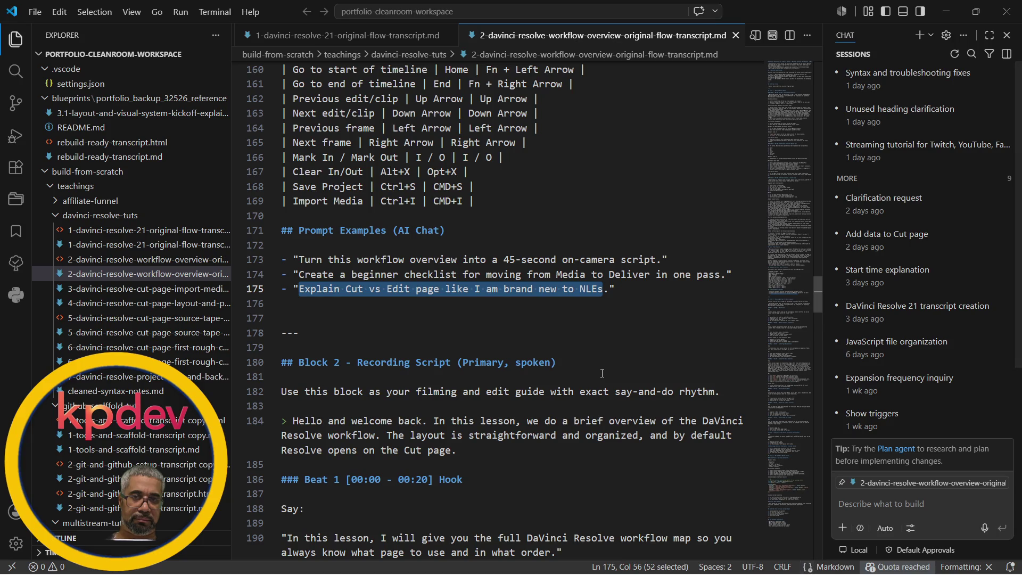
pyautogui.scroll(8, 602, 372)
pyautogui.scroll(3, 602, 373)
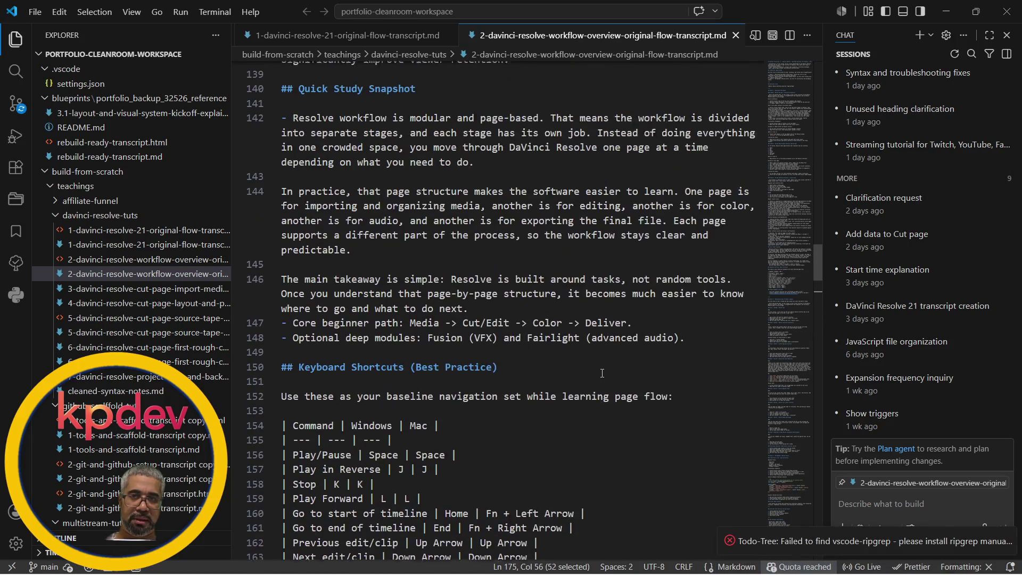
pyautogui.scroll(-1, 601, 372)
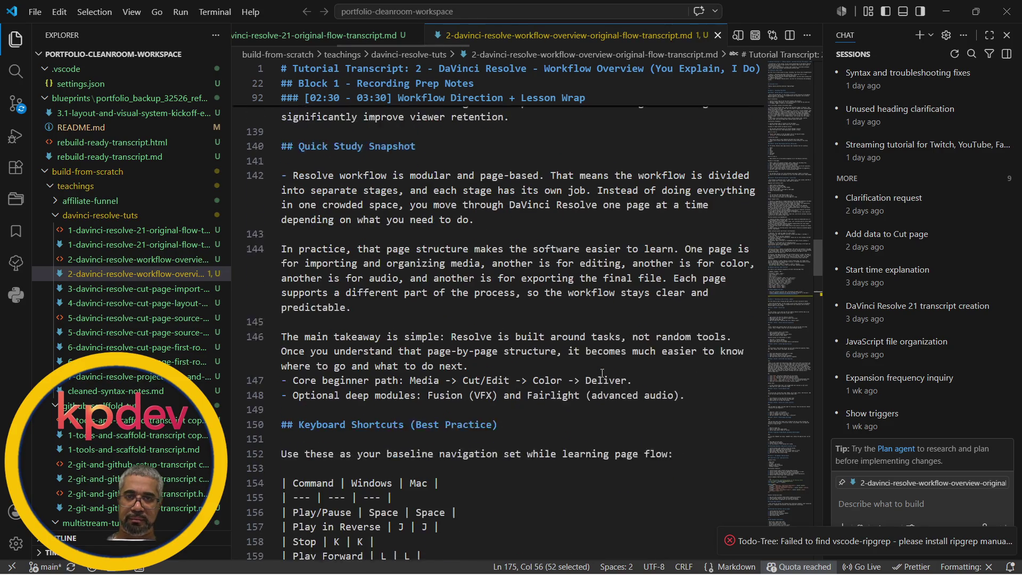
pyautogui.scroll(-5, 657, 449)
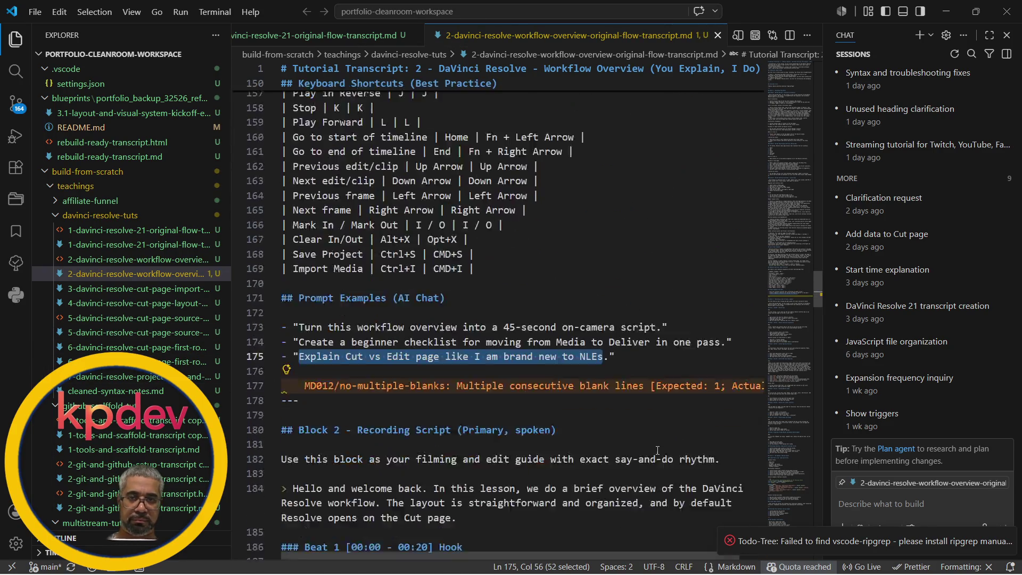
pyautogui.scroll(-8, 657, 450)
pyautogui.scroll(-8, 657, 449)
pyautogui.scroll(3, 657, 450)
pyautogui.scroll(2, 658, 450)
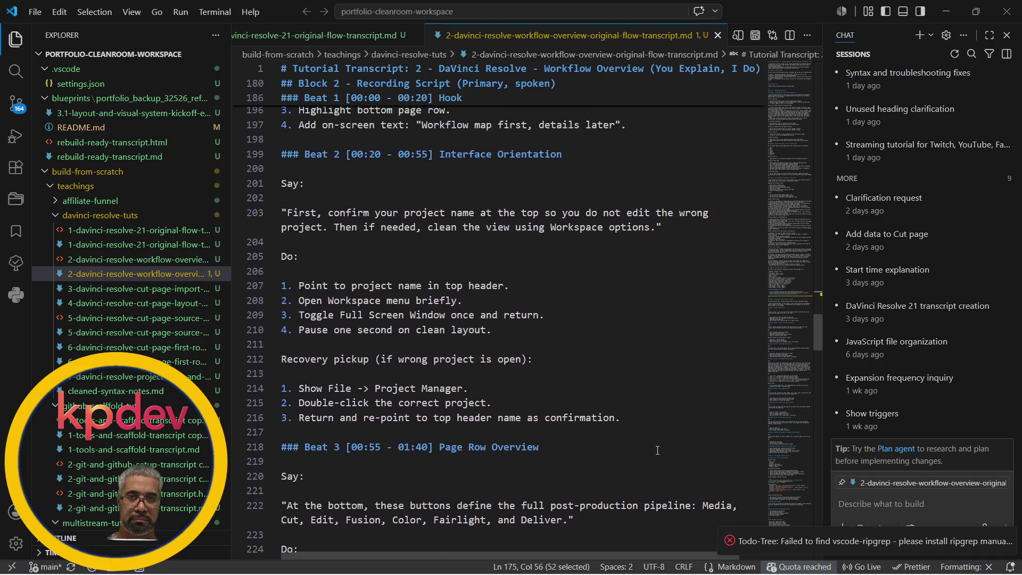
pyautogui.scroll(1, 657, 449)
pyautogui.scroll(2, 657, 450)
pyautogui.scroll(1, 657, 449)
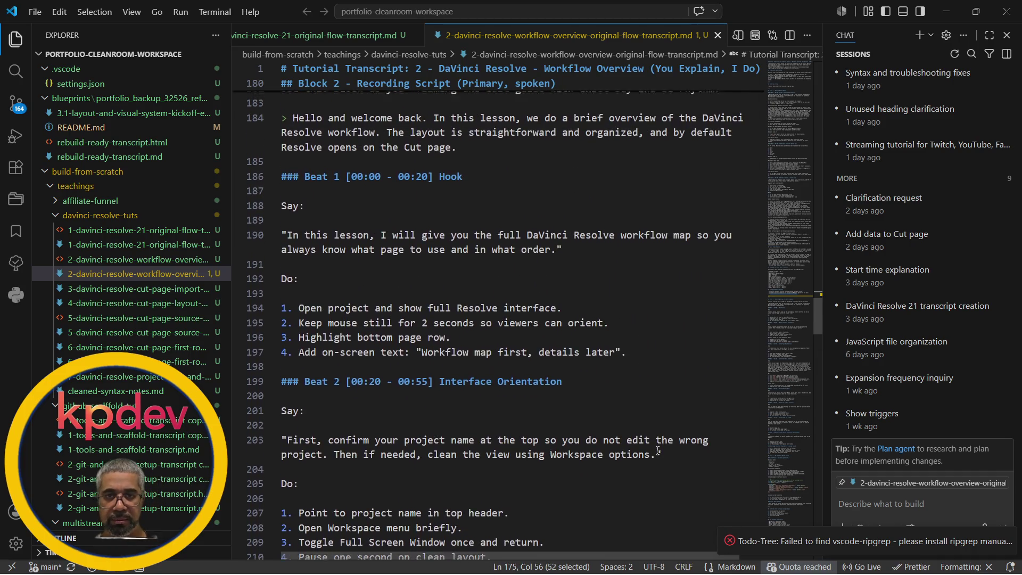
pyautogui.scroll(1, 657, 450)
pyautogui.scroll(3, 657, 449)
pyautogui.scroll(3, 657, 450)
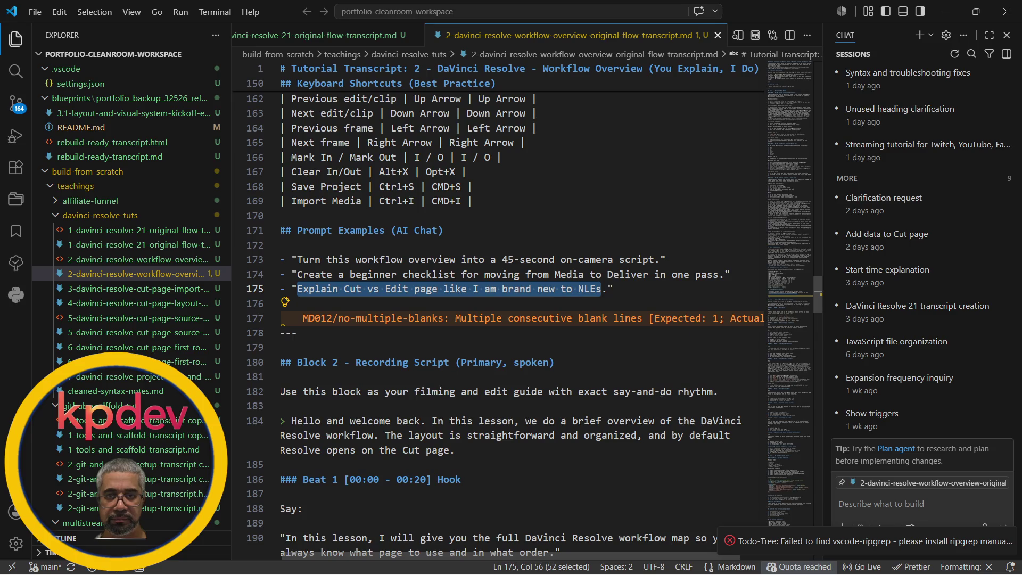
# Focus the chat input to begin the /prom slash command
pyautogui.click(871, 502)
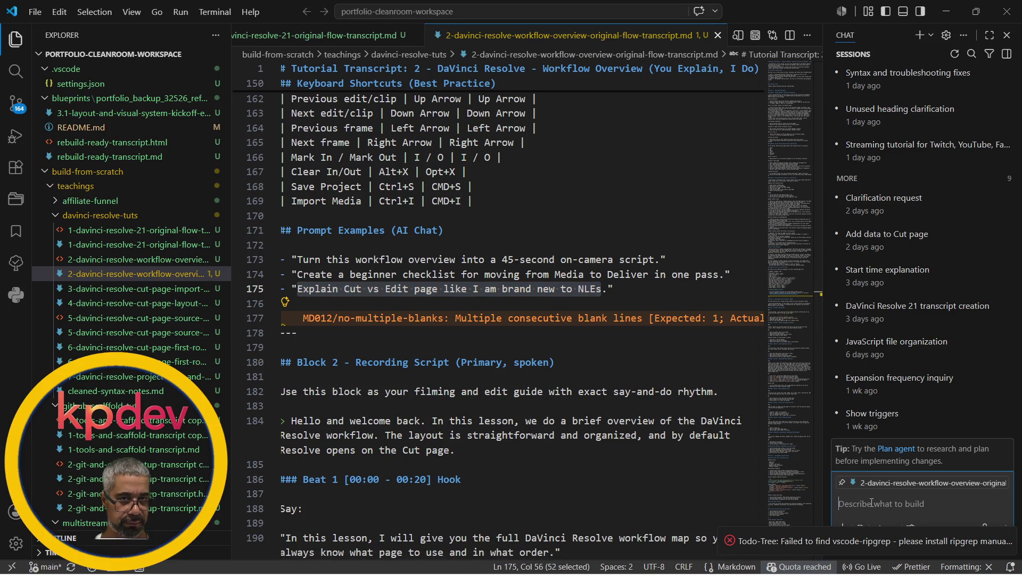
pyautogui.write('/')
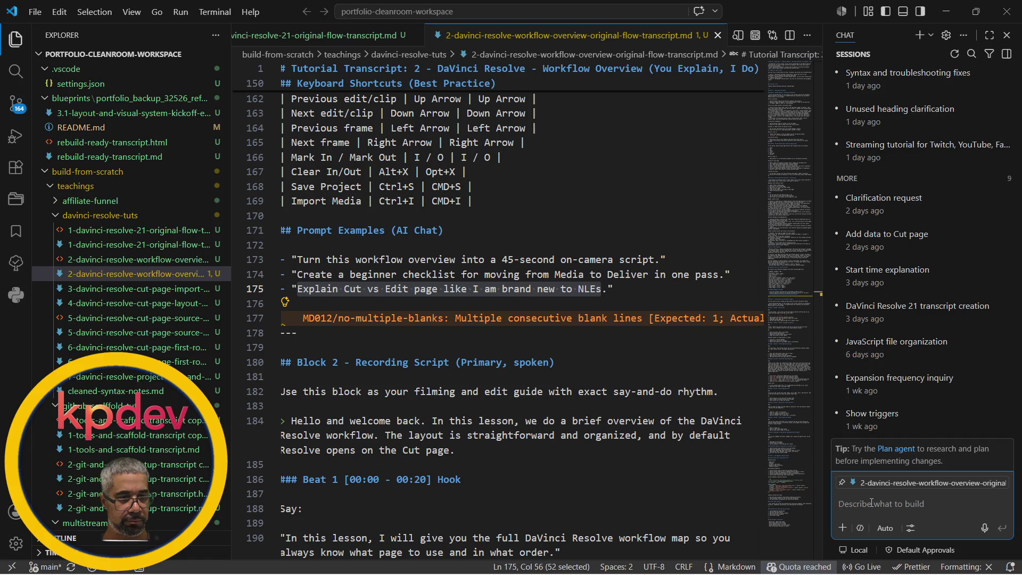
pyautogui.write('pr')
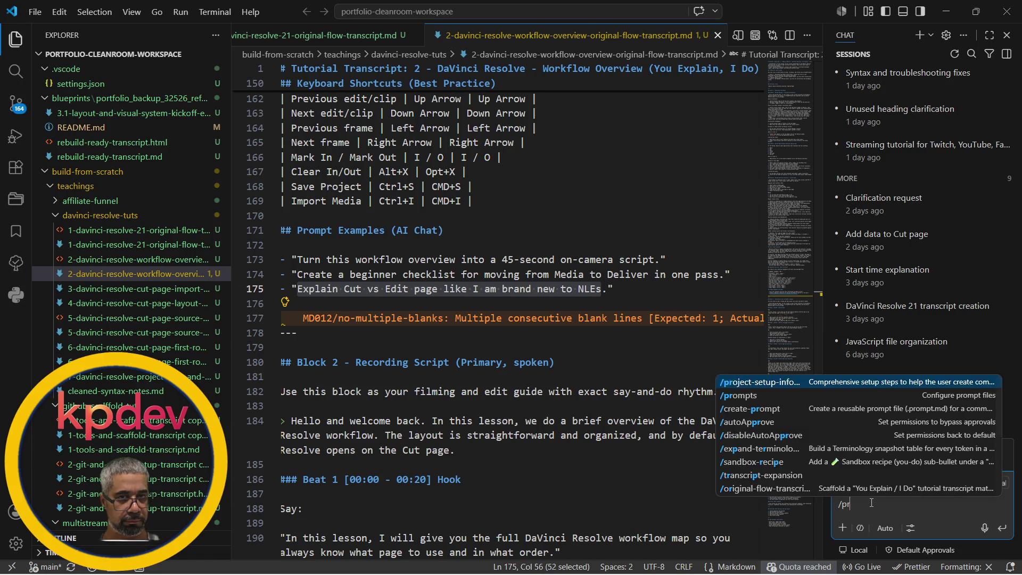
pyautogui.write('o')
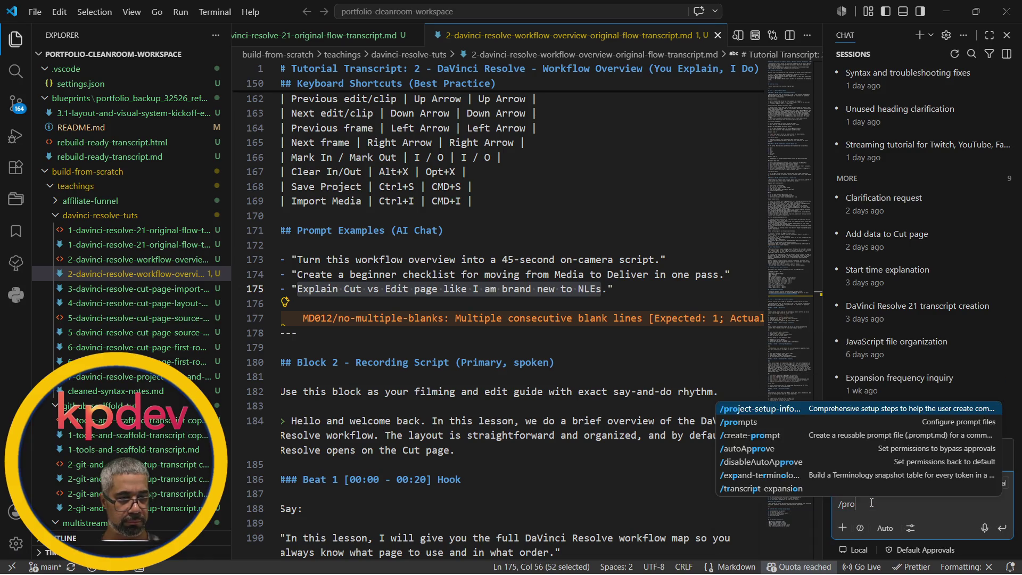
pyautogui.write('m')
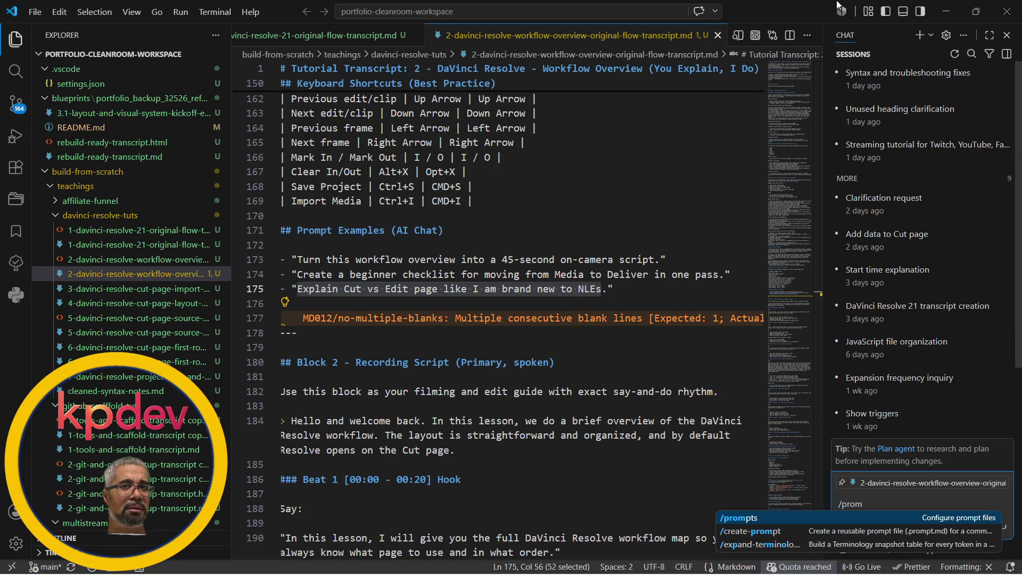
pyautogui.moveTo(900, 115)
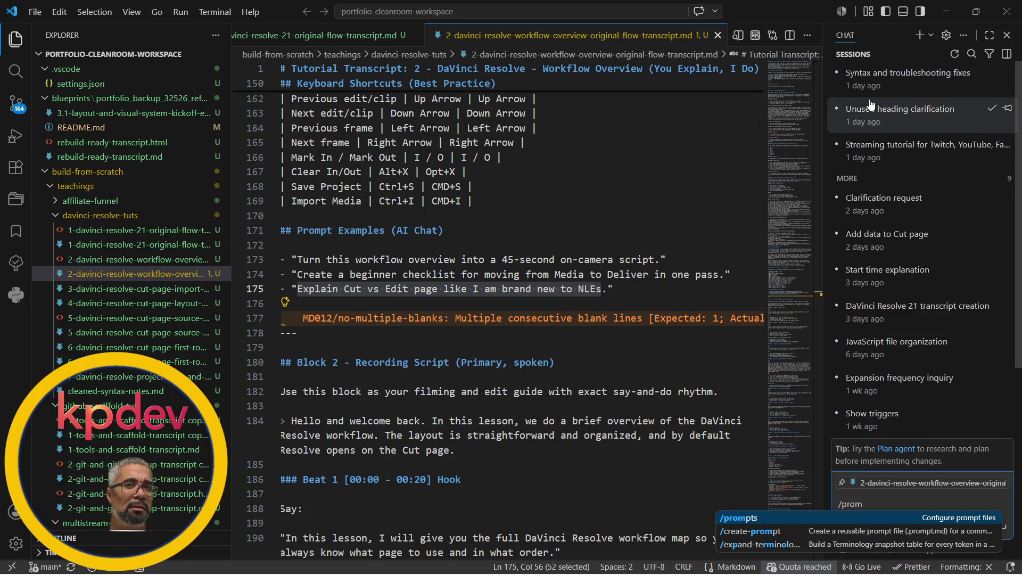
# Browse the chat sessions and settle on the Unused heading clarification conversation
pyautogui.click(880, 74)
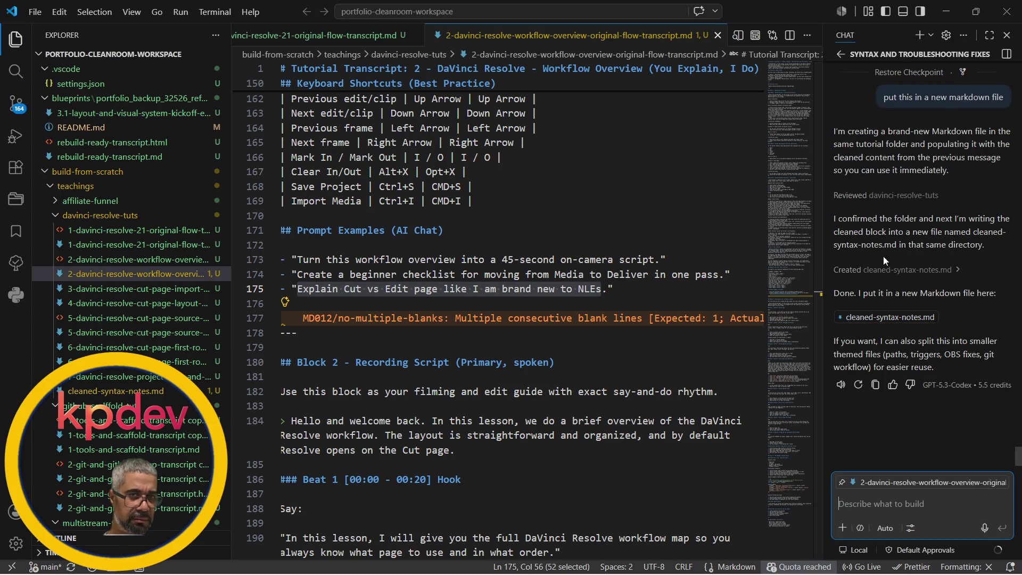
pyautogui.scroll(5, 890, 252)
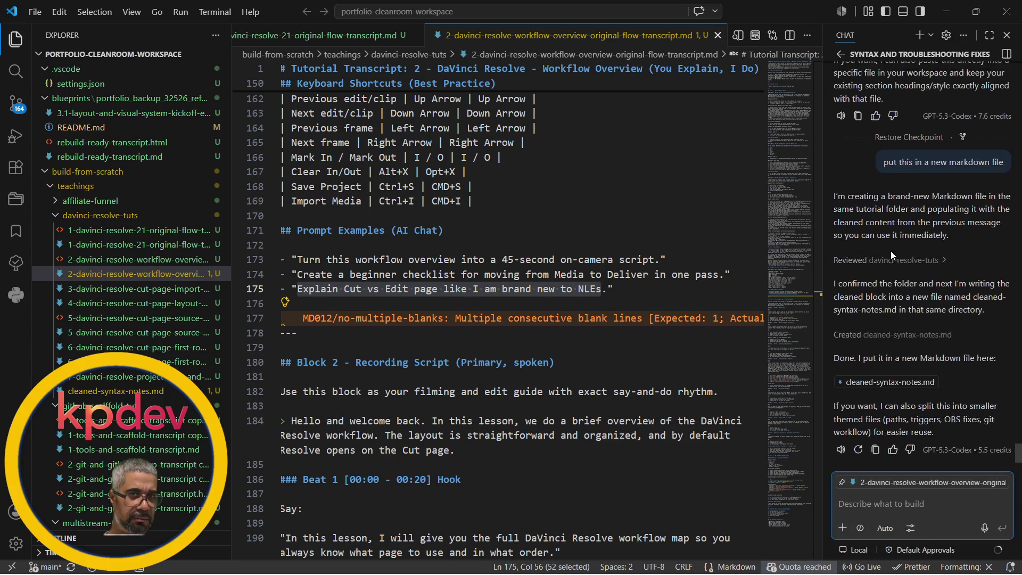
pyautogui.click(840, 53)
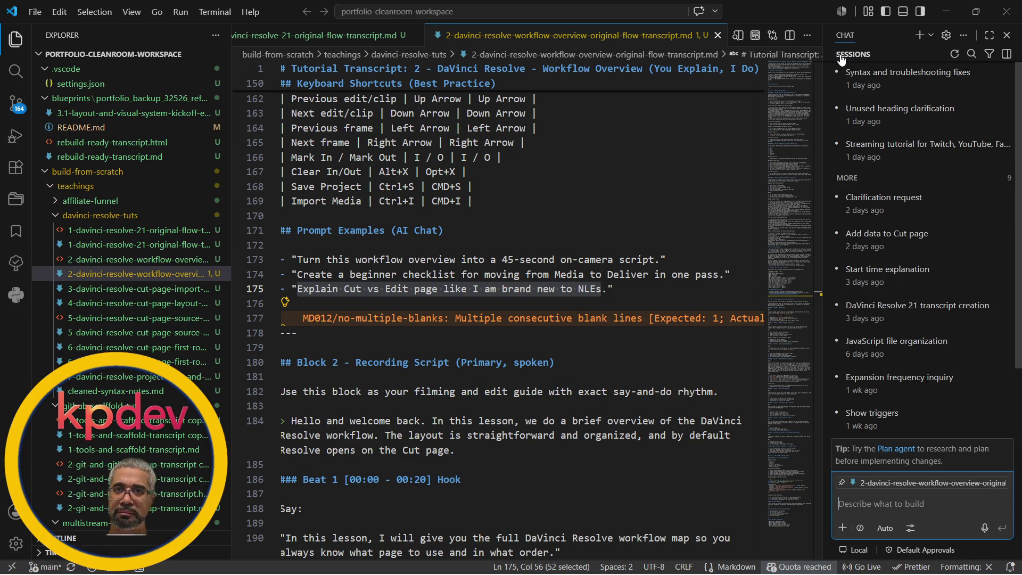
pyautogui.click(897, 119)
pyautogui.write('/promp')
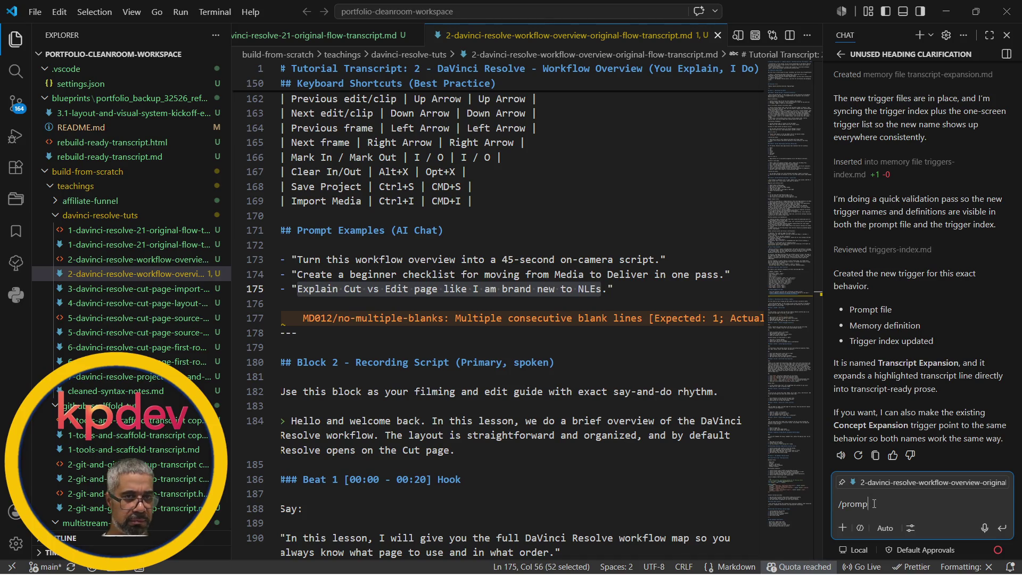
# Send the /transcript-expansion command on the highlighted Cut vs Edit prompt line
pyautogui.press('BackSpace')
pyautogui.press('BackSpace')
pyautogui.press('BackSpace')
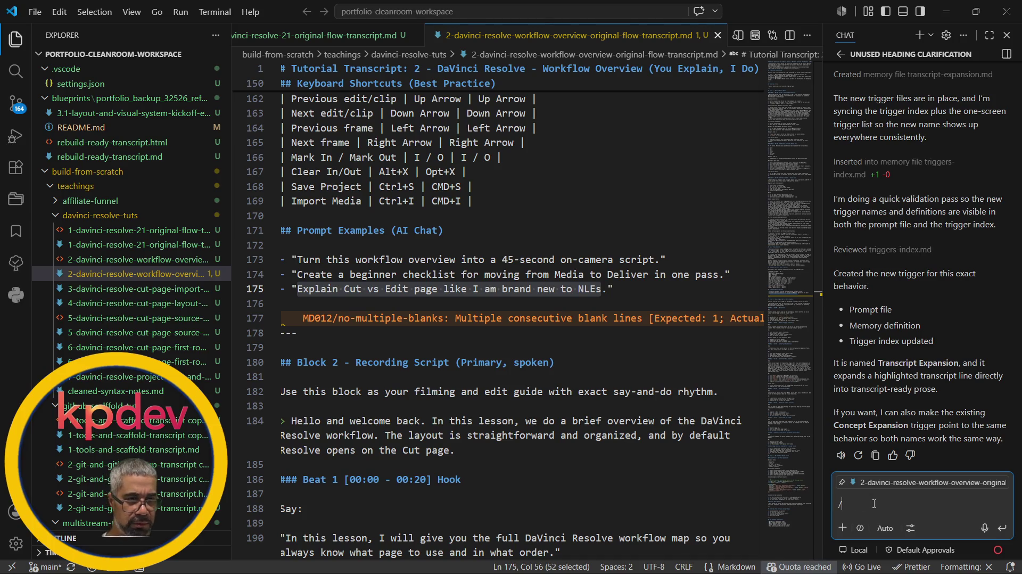
pyautogui.write('tran')
pyautogui.press('BackSpace')
pyautogui.press('BackSpace')
pyautogui.write('/t')
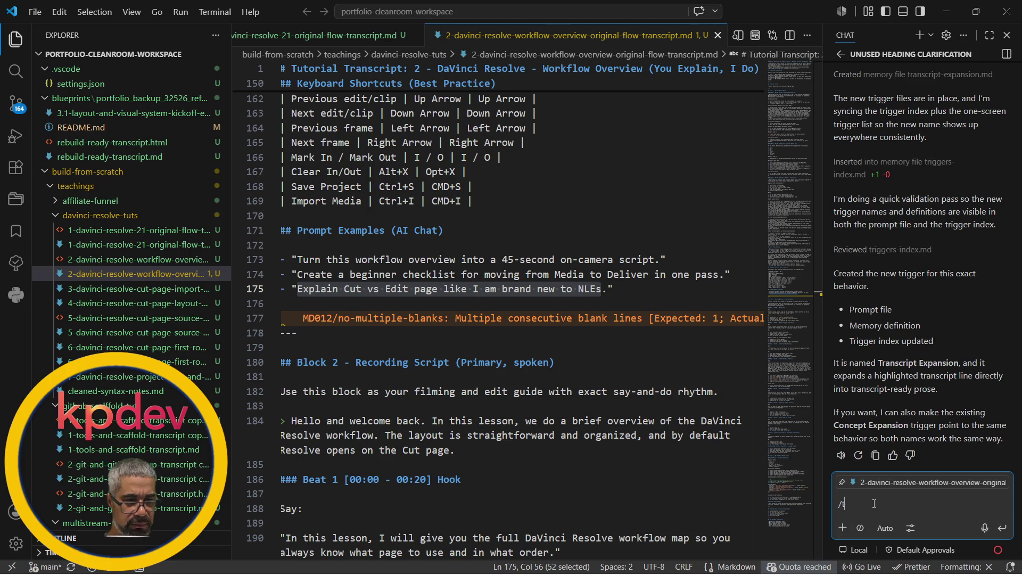
pyautogui.write('r')
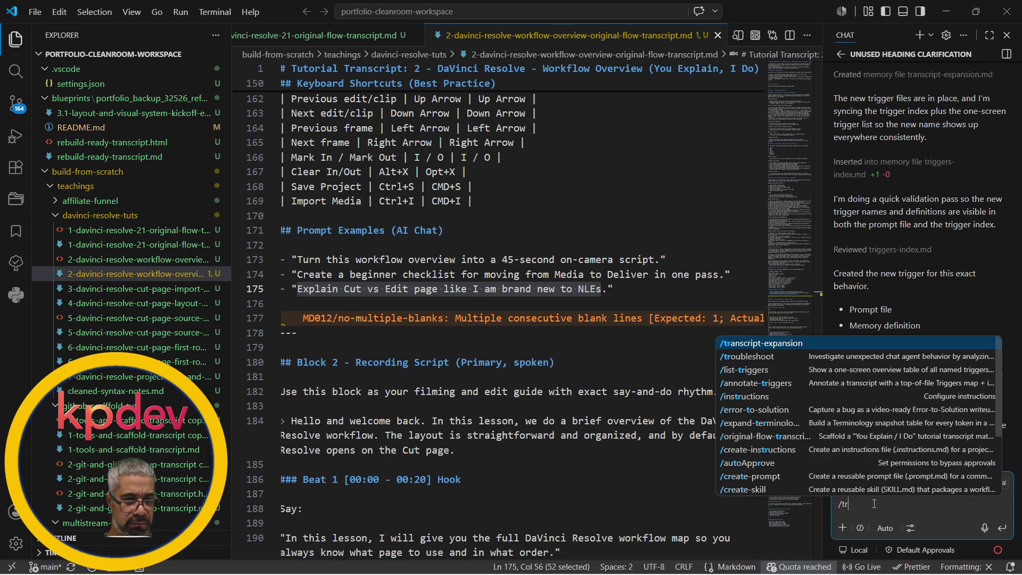
pyautogui.write('an')
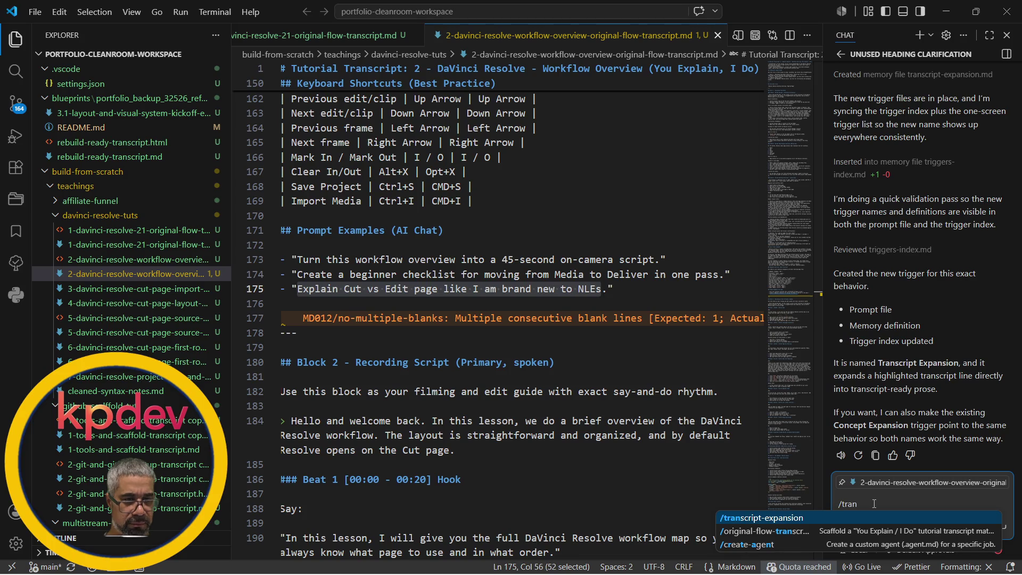
pyautogui.press('Tab')
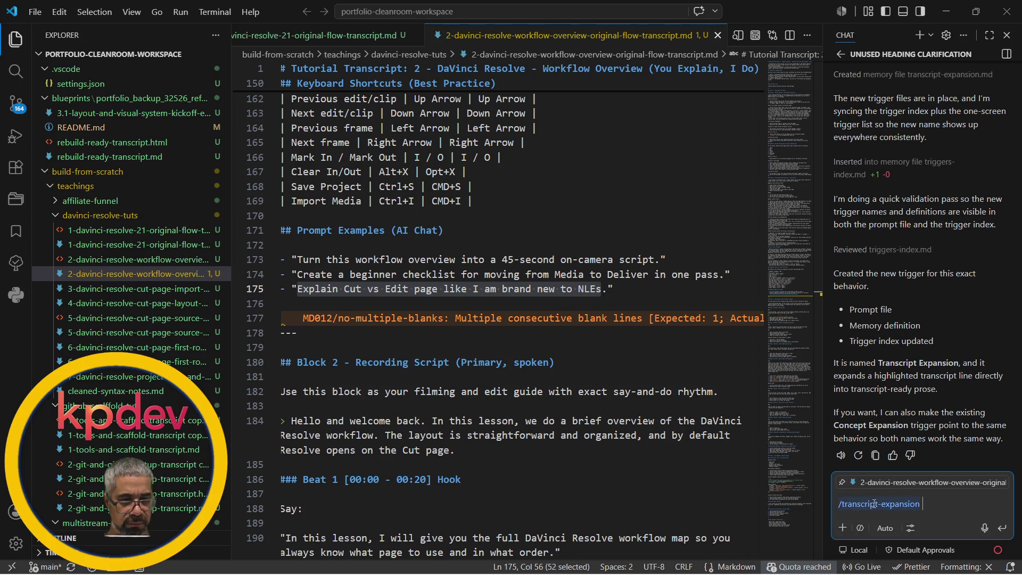
pyautogui.press('Return')
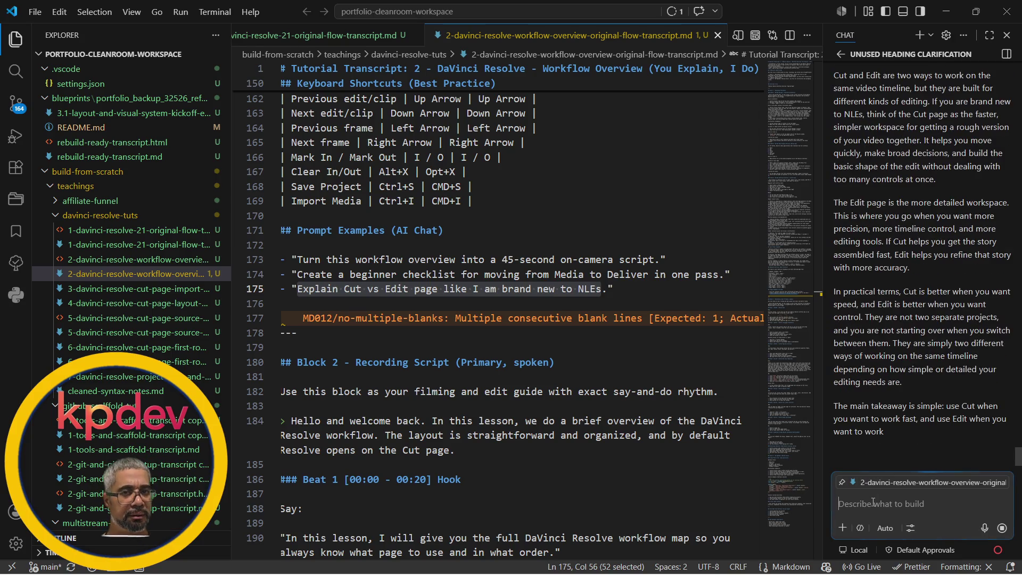
pyautogui.scroll(1, 914, 356)
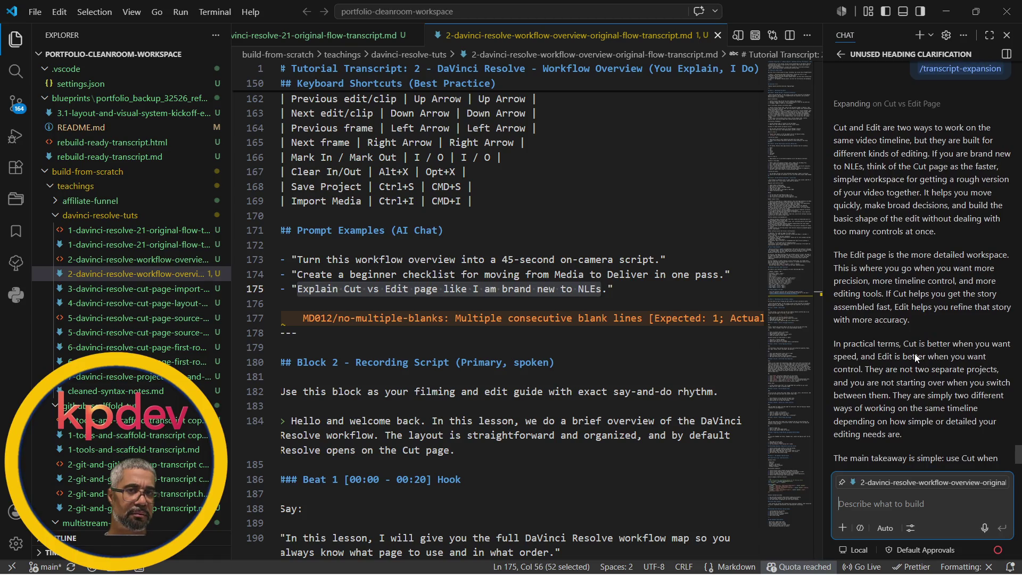
pyautogui.scroll(-1, 915, 353)
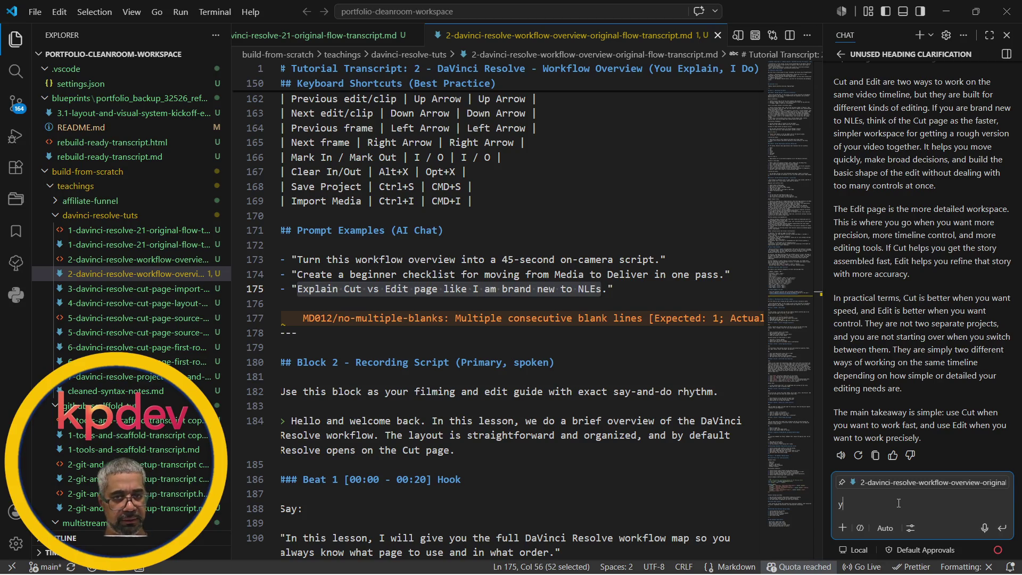
pyautogui.write('the trigger supp')
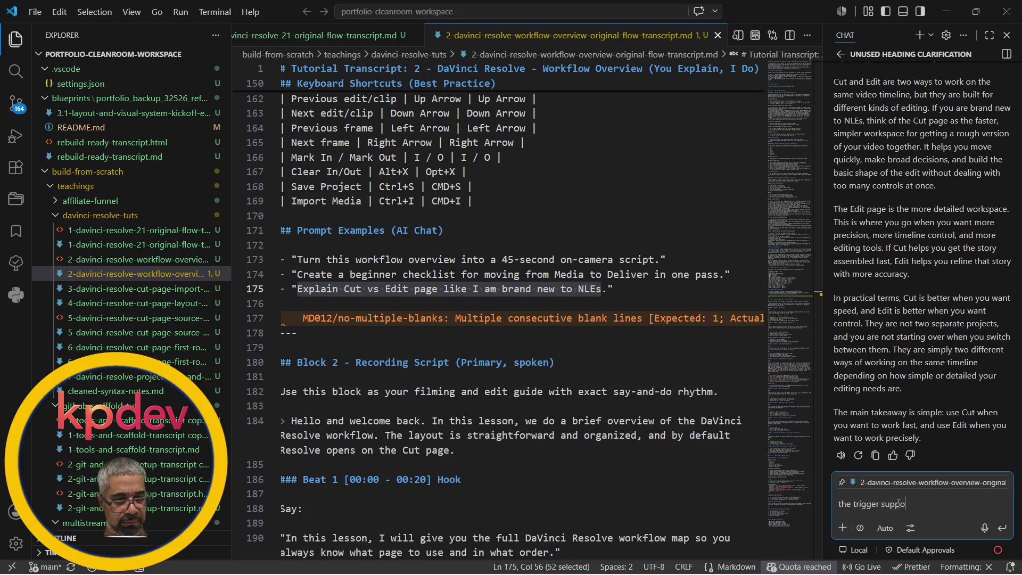
pyautogui.write('o add i')
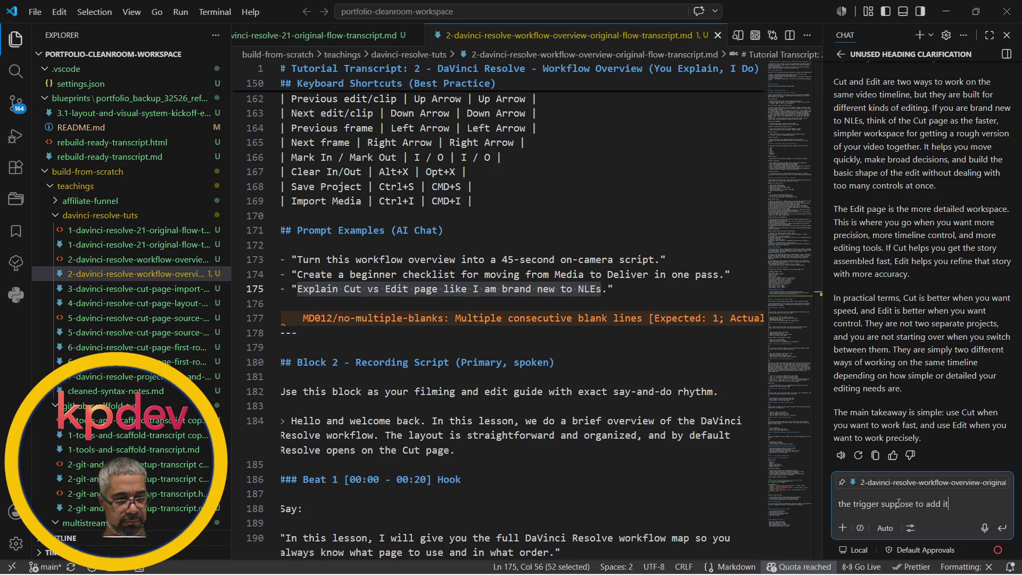
pyautogui.write(' to the md fil')
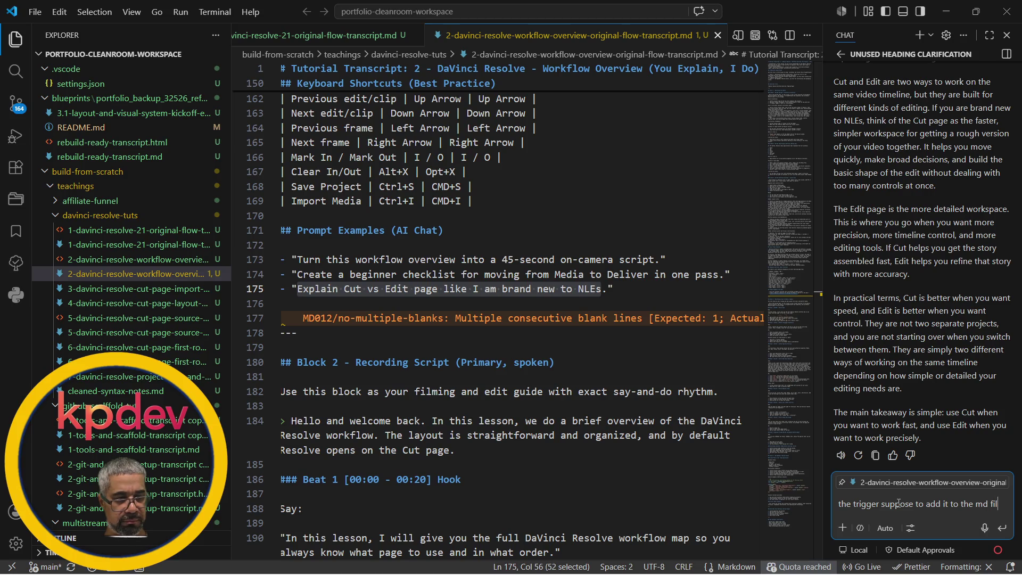
pyautogui.write('e also')
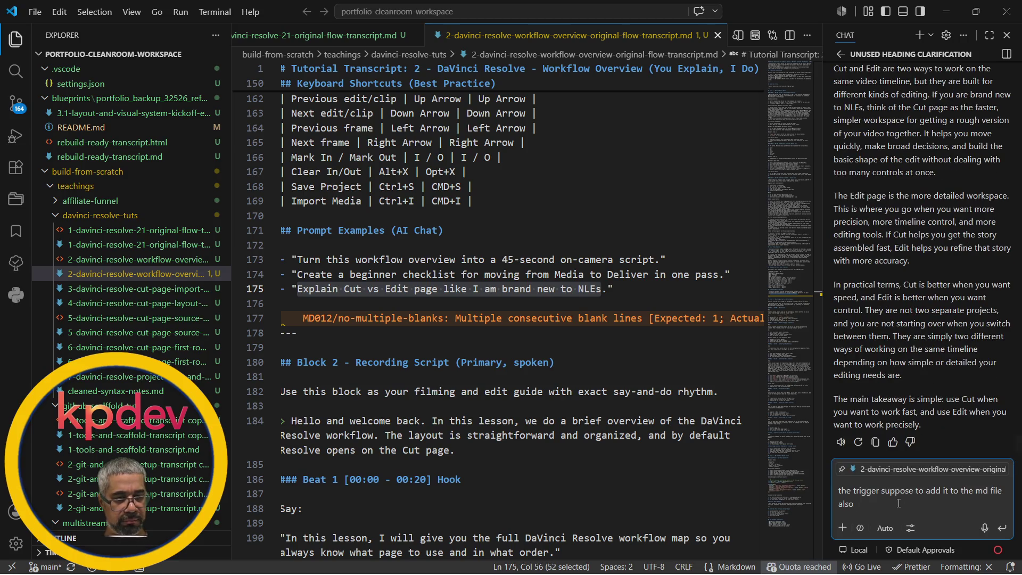
# Ask Copilot whether the trigger should also add the expansion to the md file
pyautogui.press('Return')
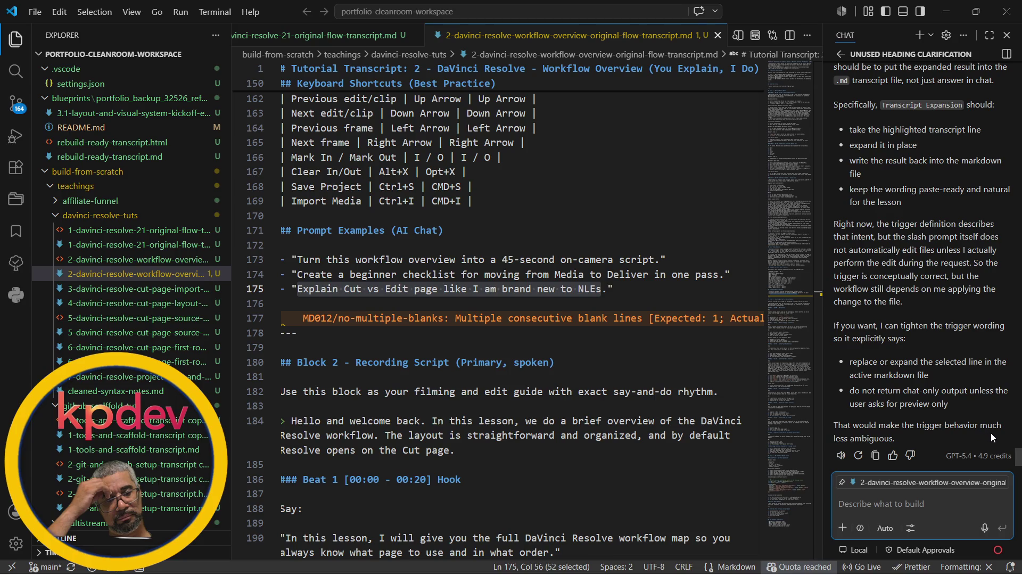
pyautogui.scroll(2, 938, 410)
pyautogui.scroll(2, 939, 409)
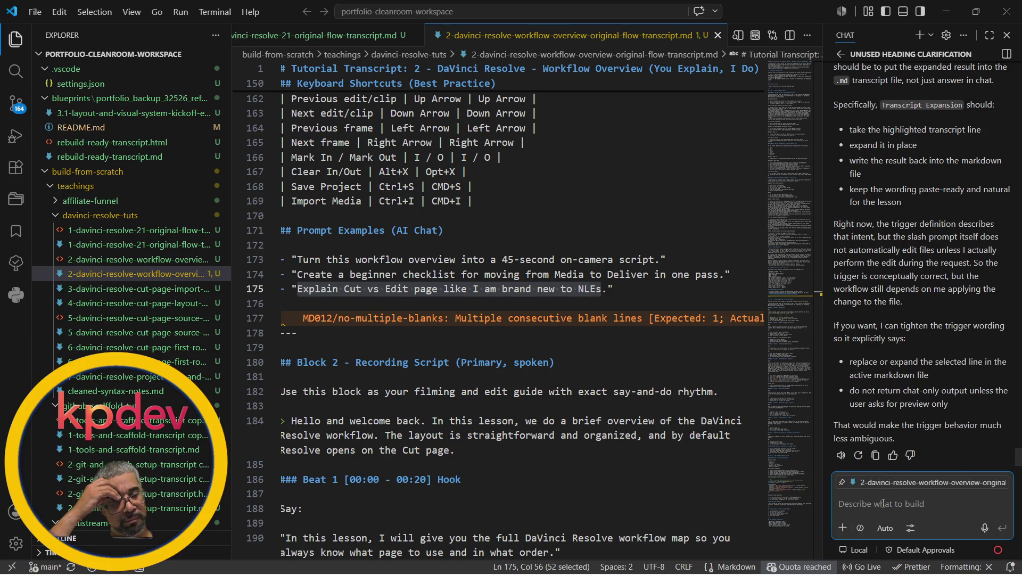
pyautogui.write('ok')
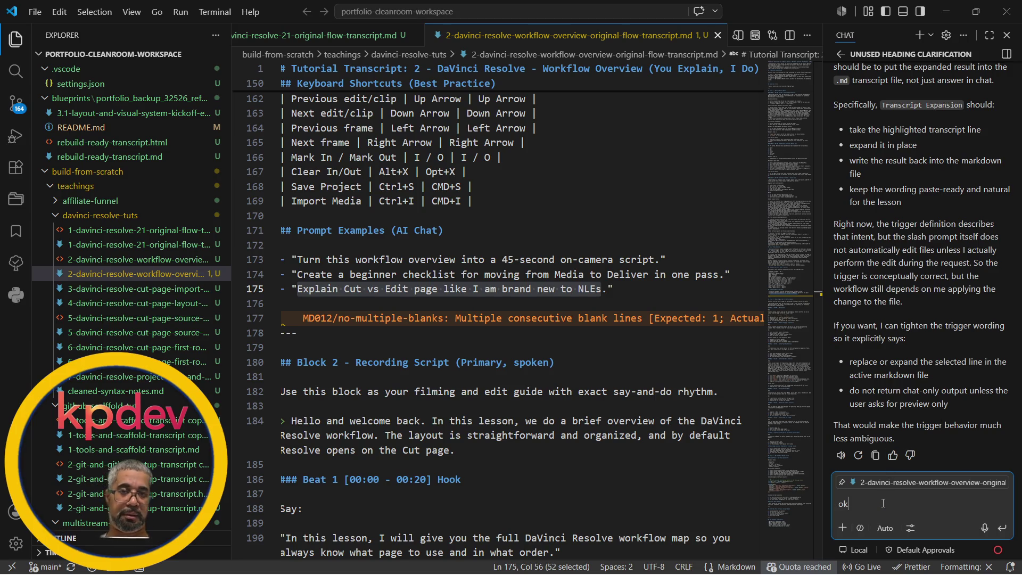
# Reply 'ok' then 'yes' so Copilot proceeds to tighten the trigger
pyautogui.press('Return')
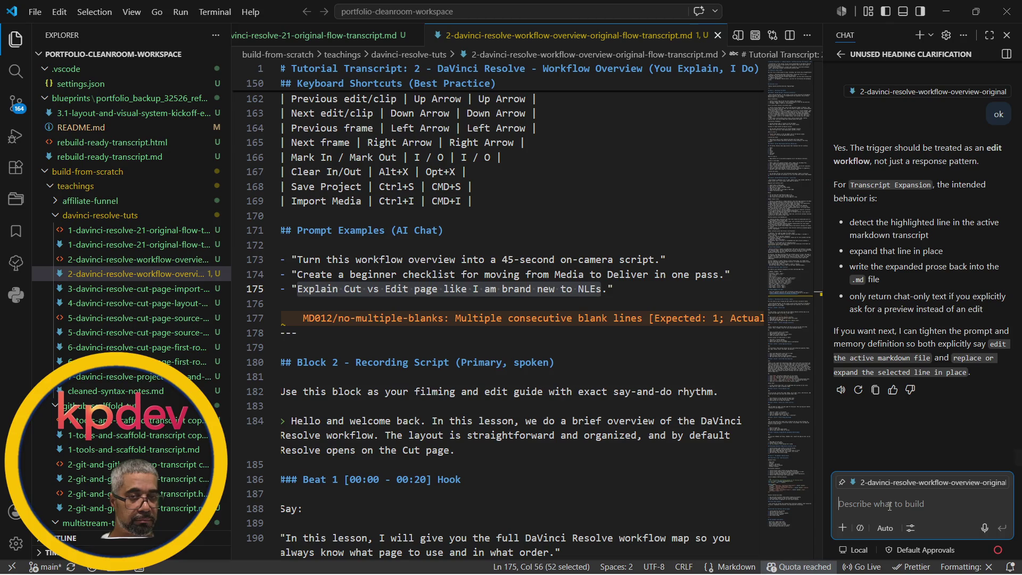
pyautogui.write('yes')
pyautogui.press('Return')
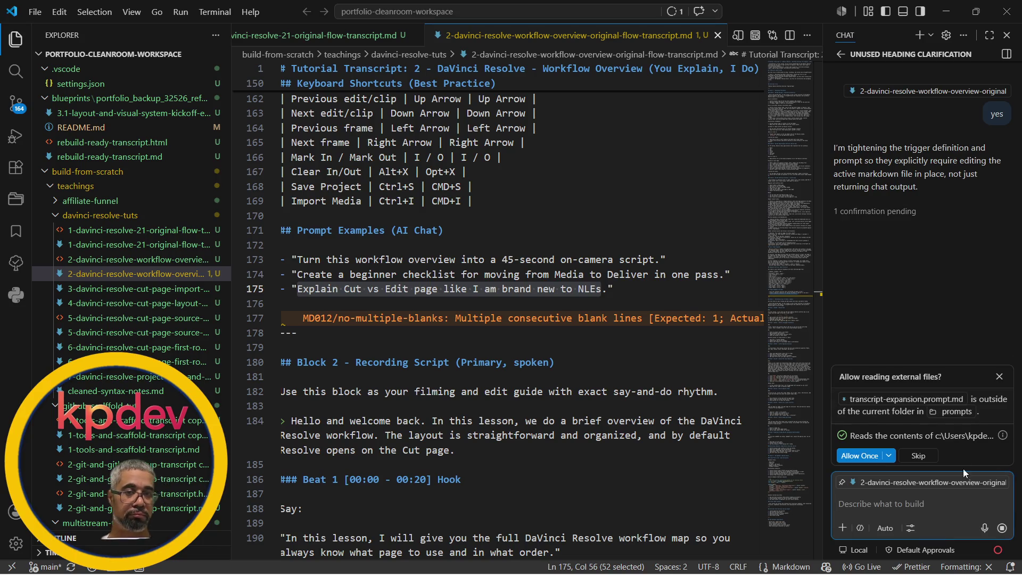
# Grant Copilot read and edit access to transcript-expansion.prompt.md so it updates the prompt and memory files
pyautogui.click(858, 456)
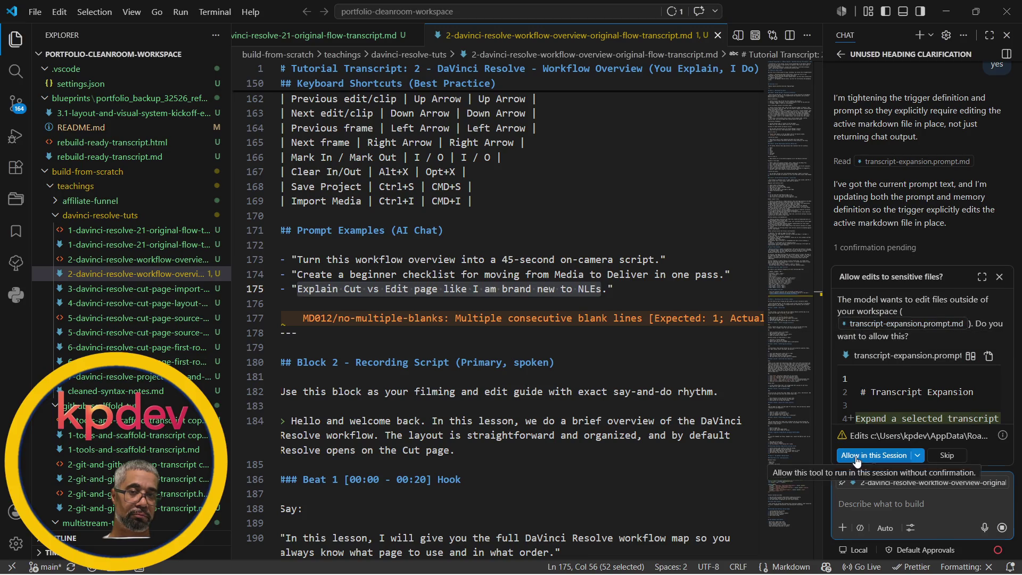
pyautogui.click(874, 455)
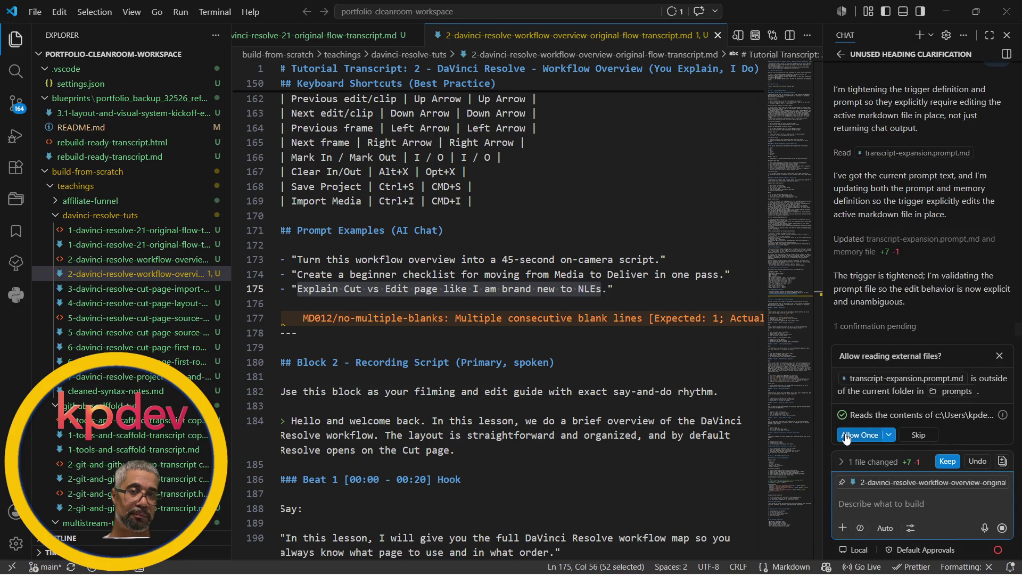
pyautogui.click(844, 434)
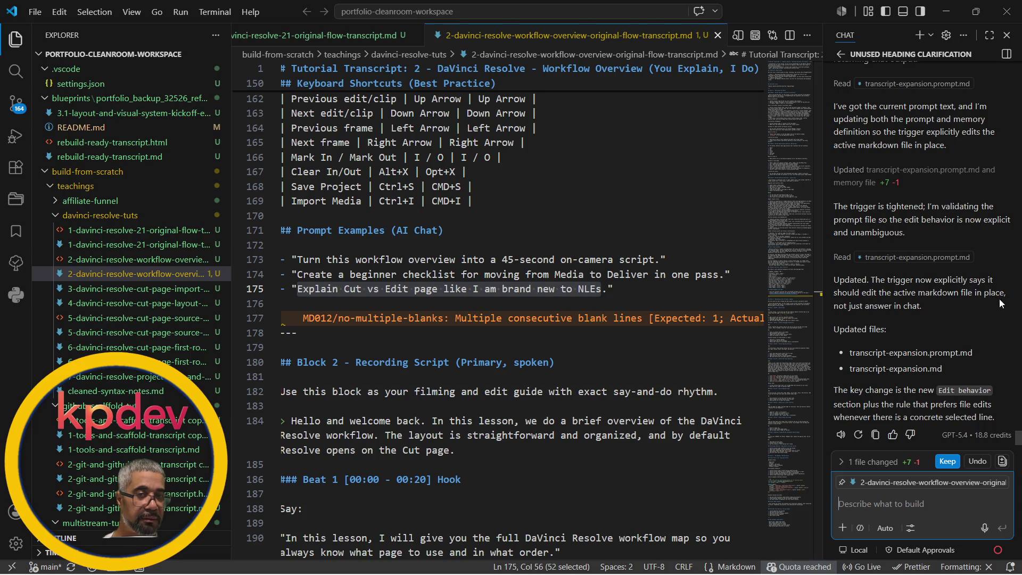
pyautogui.scroll(2, 918, 313)
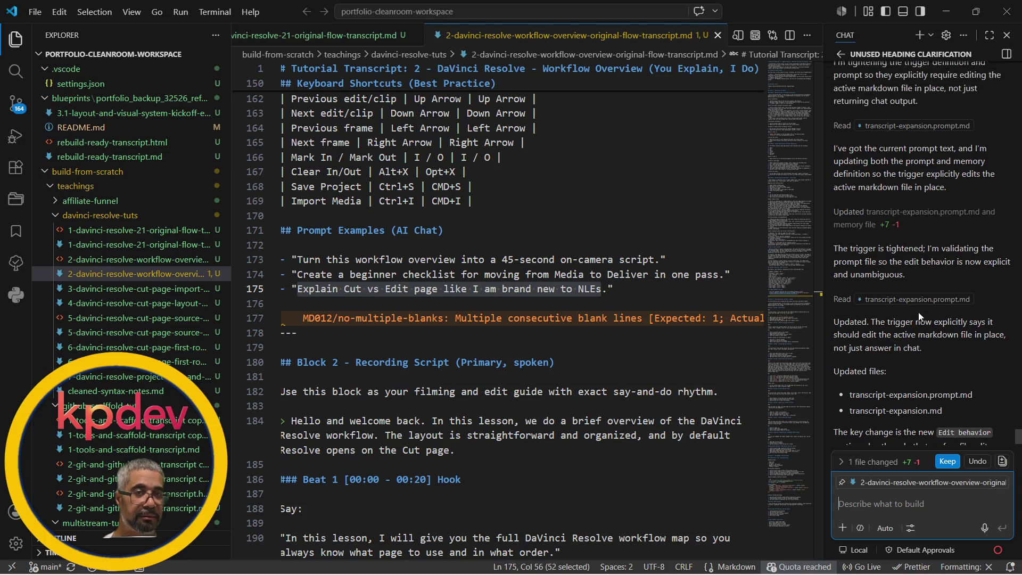
pyautogui.scroll(2, 919, 313)
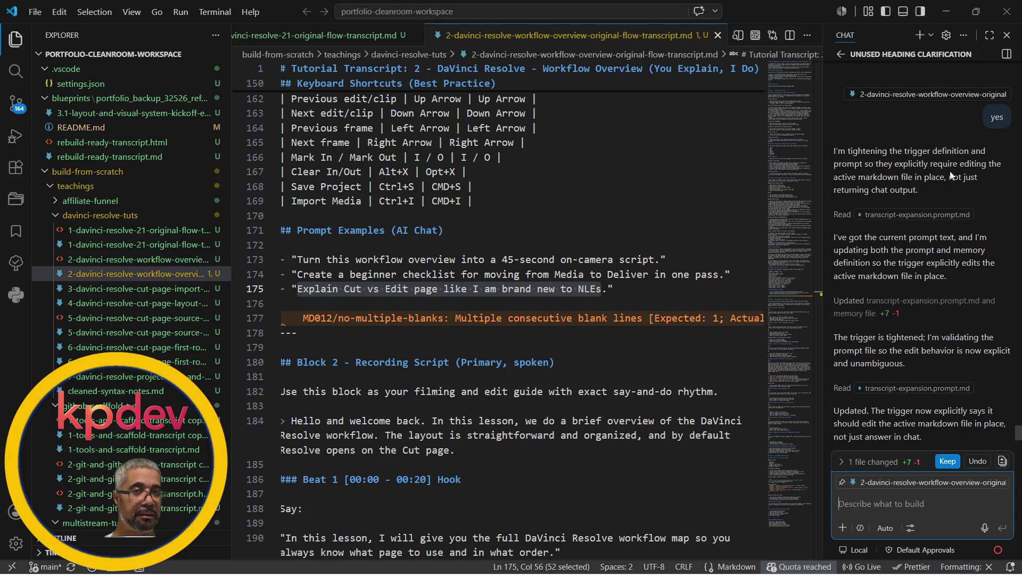
pyautogui.scroll(-4, 951, 175)
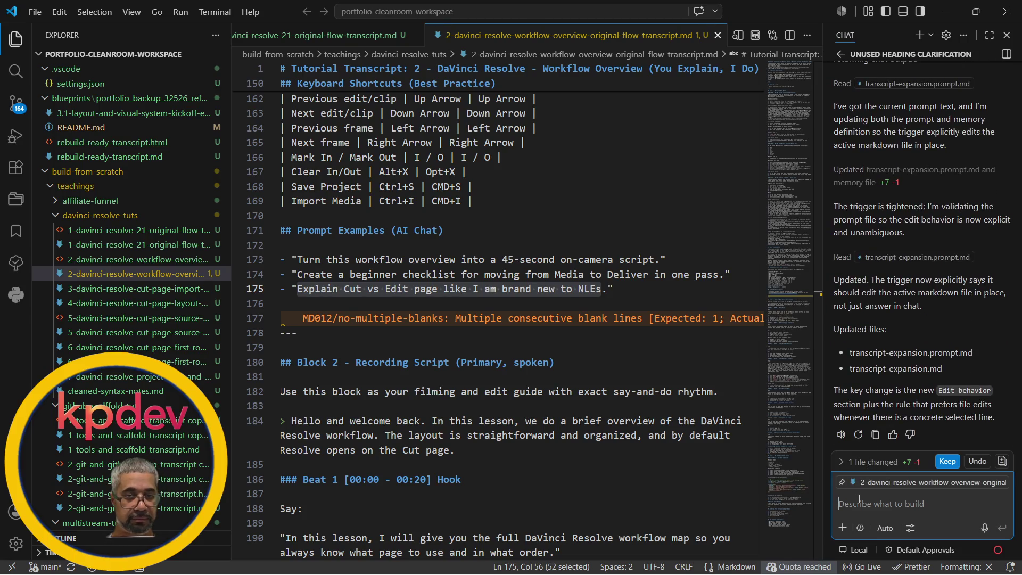
pyautogui.write('yes')
# Clear the chat input and resend /transcript-expansion on the highlighted line
pyautogui.press('BackSpace')
pyautogui.press('BackSpace')
pyautogui.press('BackSpace')
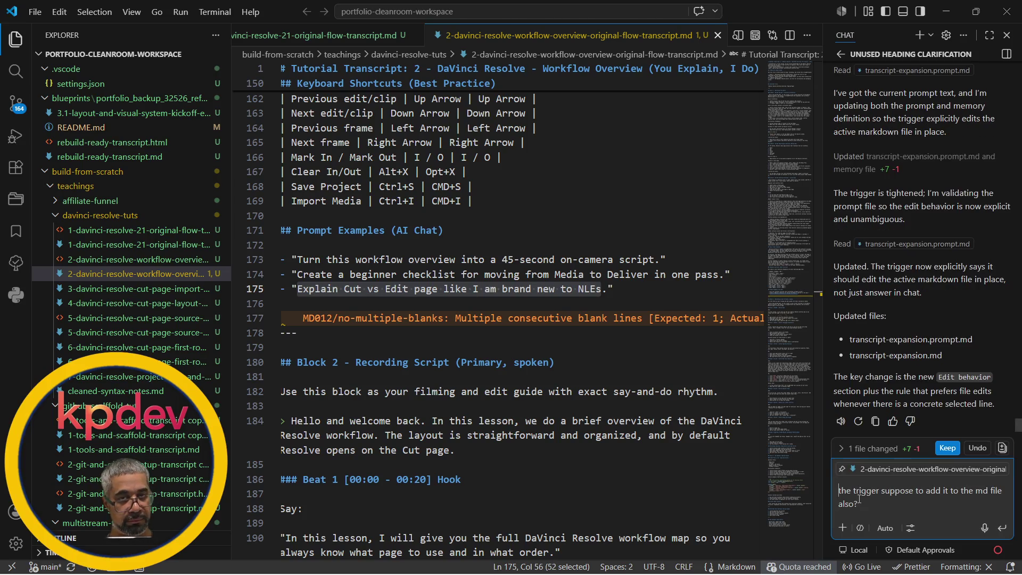
pyautogui.write('/transcript-expansion')
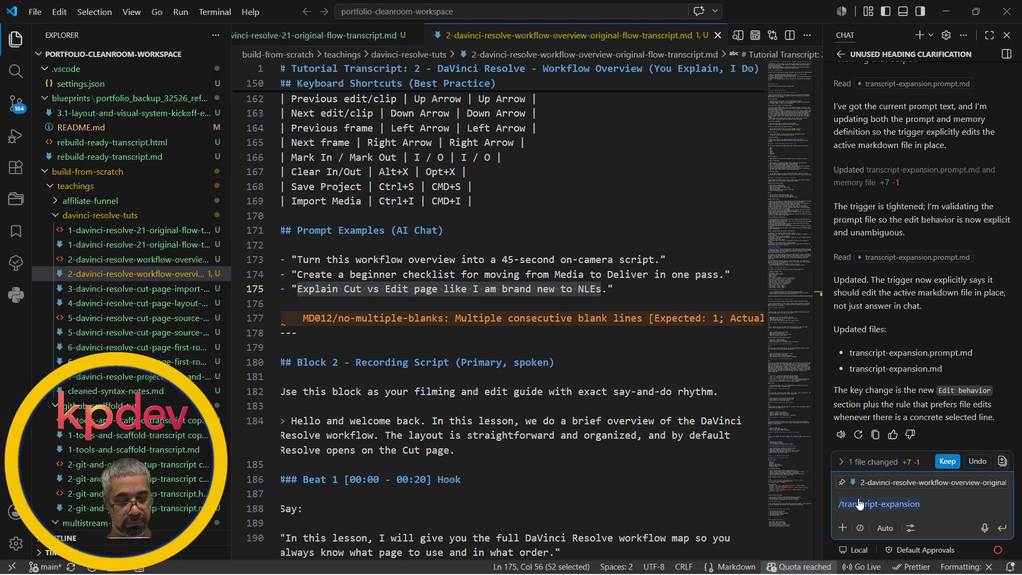
pyautogui.hotkey('ctrl', 'a')
pyautogui.press('BackSpace')
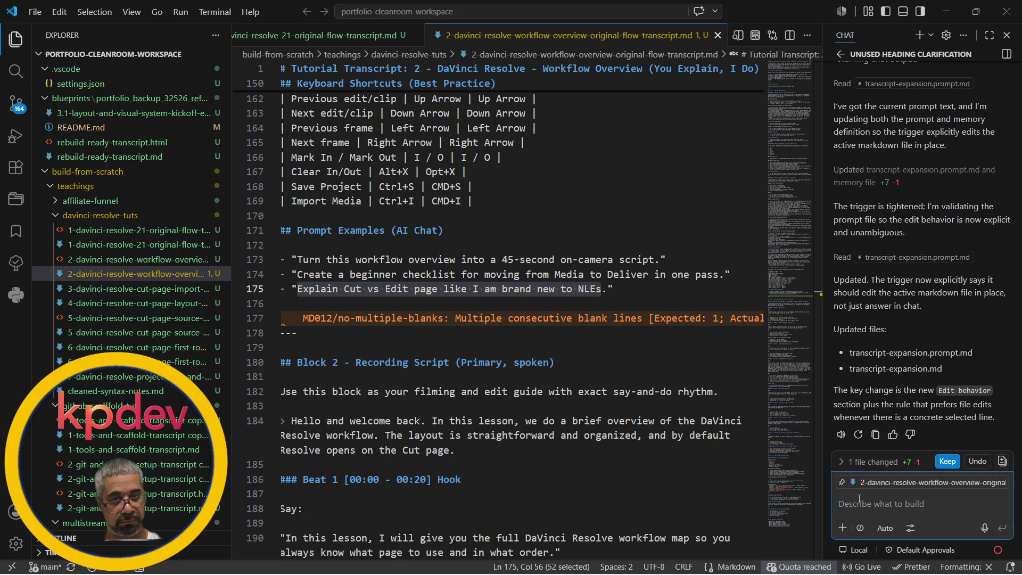
pyautogui.write('/tra')
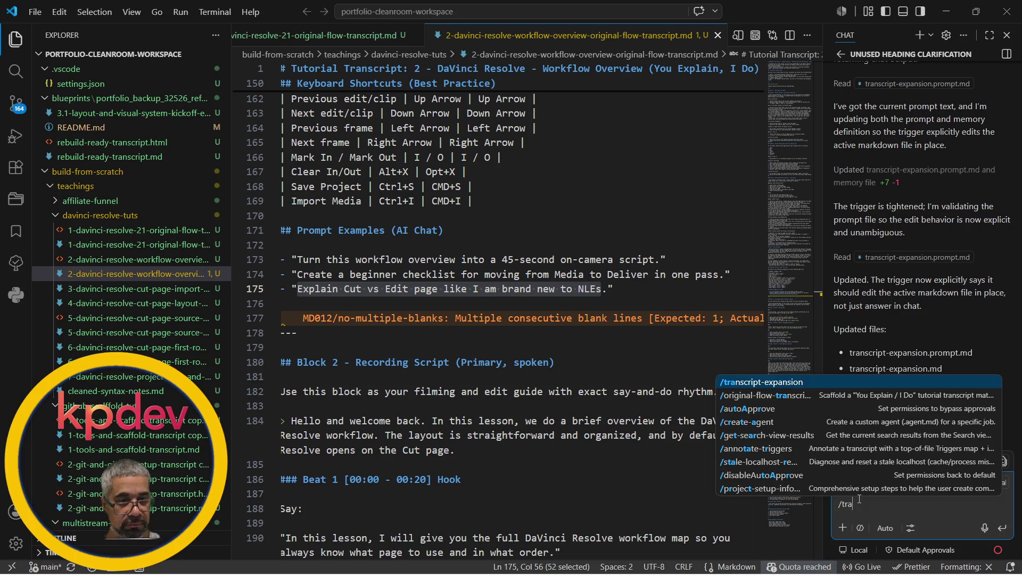
pyautogui.press('Return')
pyautogui.press('Return')
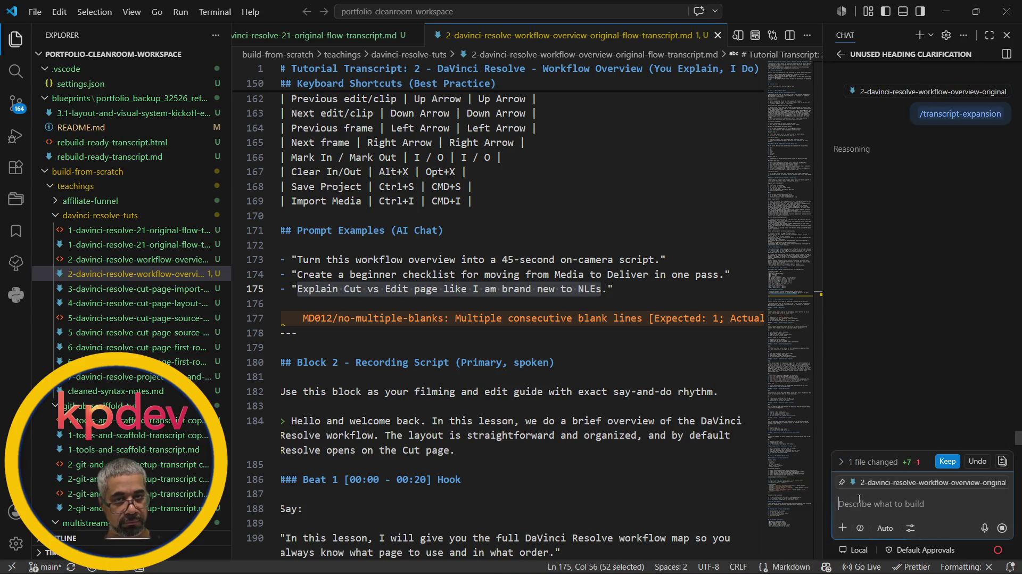